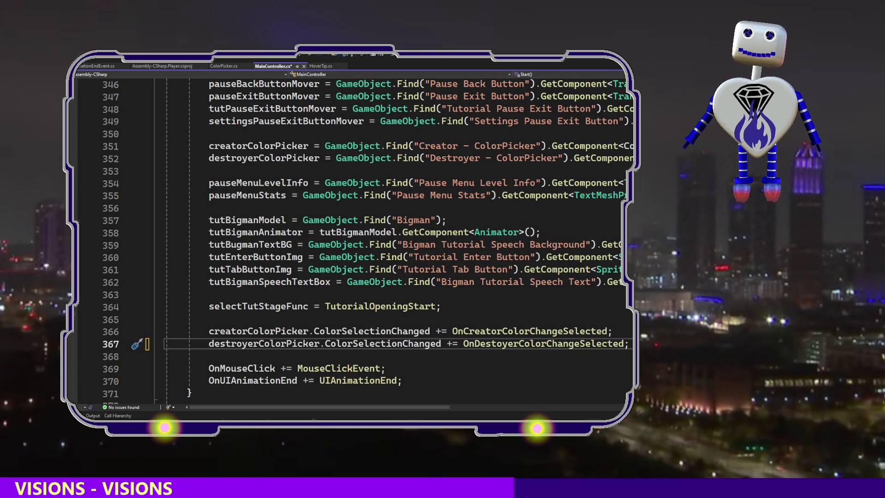
Type AssetDatabase on blank line 368, delete it again, and jump to the top of MainController.cs
left_click(255, 359)
type("AssetDatabase")
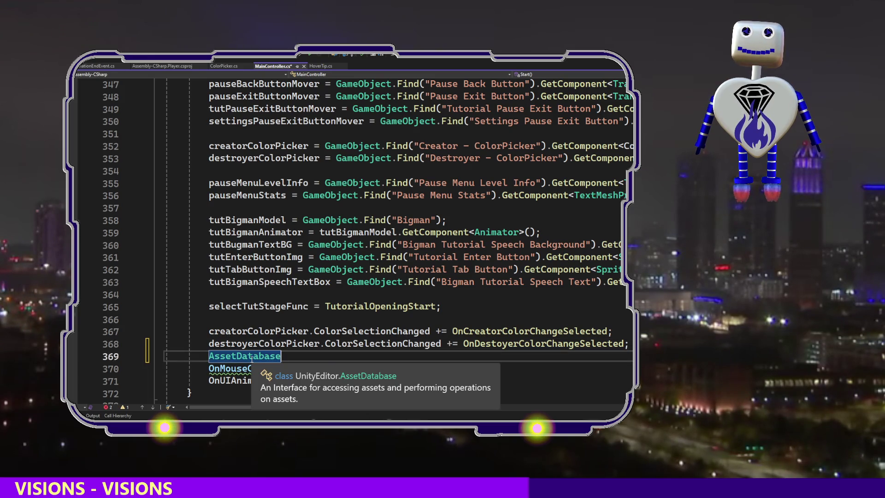
key("ctrl+BackSpace")
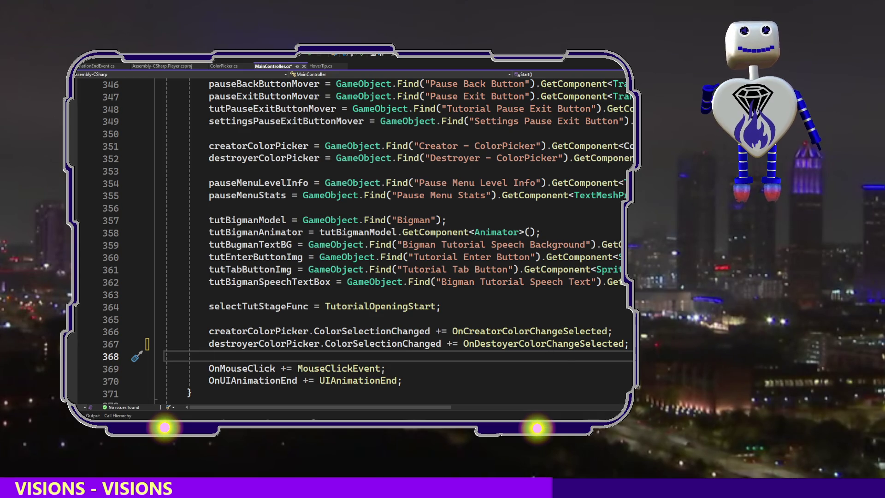
key("ctrl+Home")
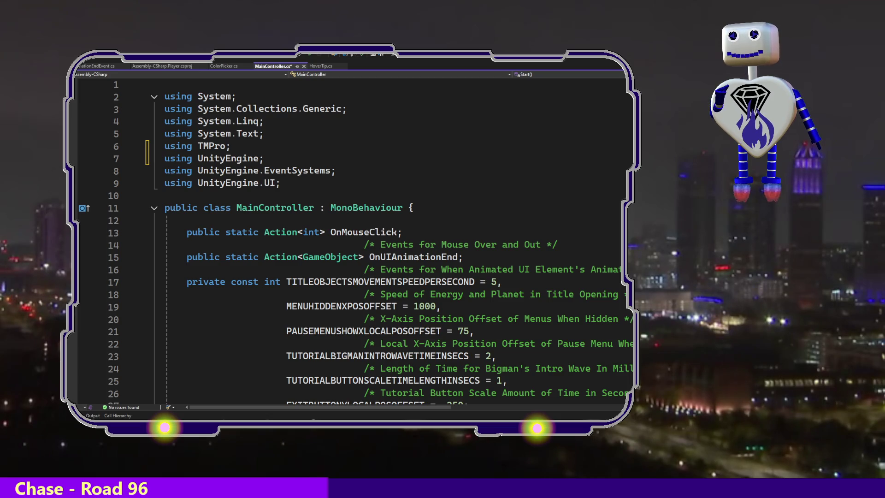
Place the cursor after the value on line 21, then switch over to the Unity editor
left_click(505, 330)
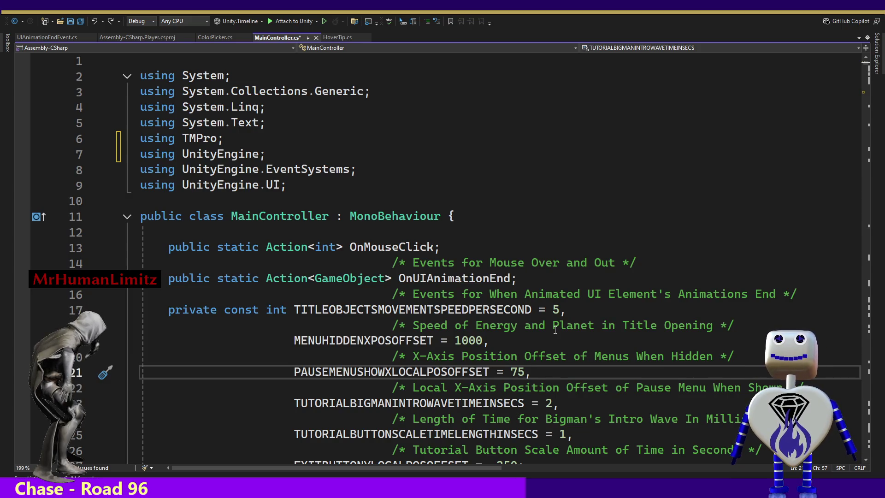
key("alt+Tab")
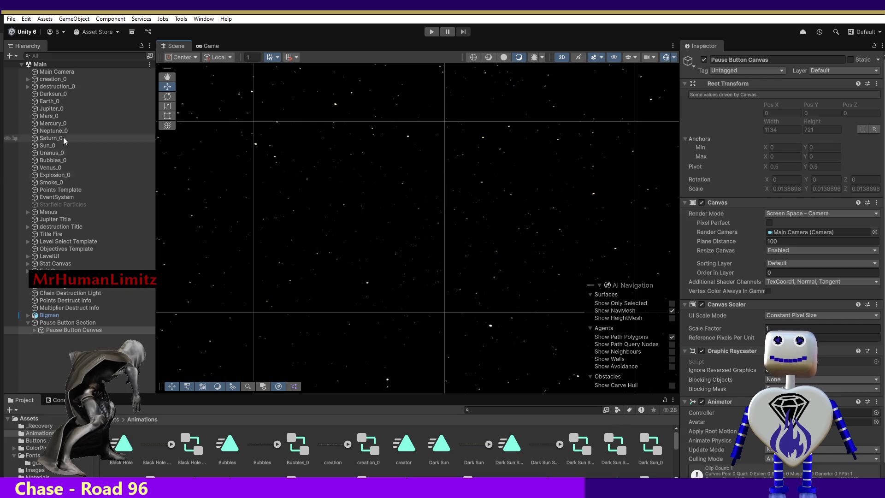
Select creation_0, then create a New Prefab in the Animations folder via Create > Scene > Prefab
left_click(55, 81)
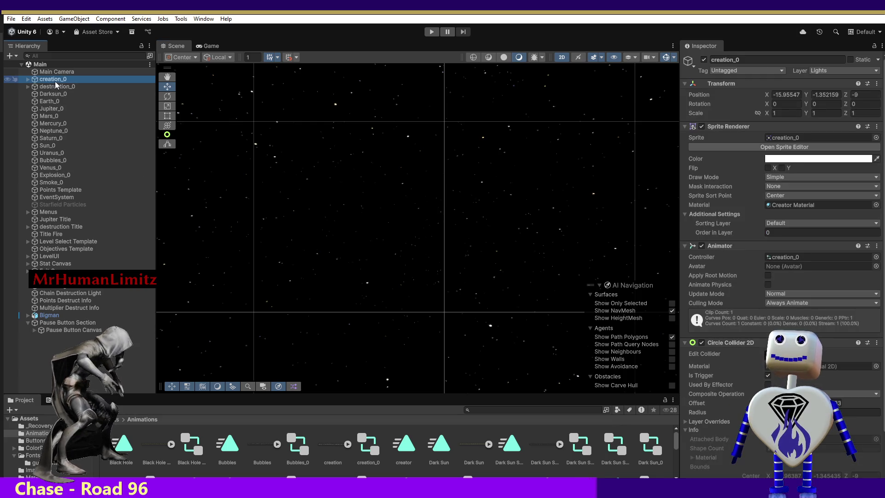
right_click(103, 452)
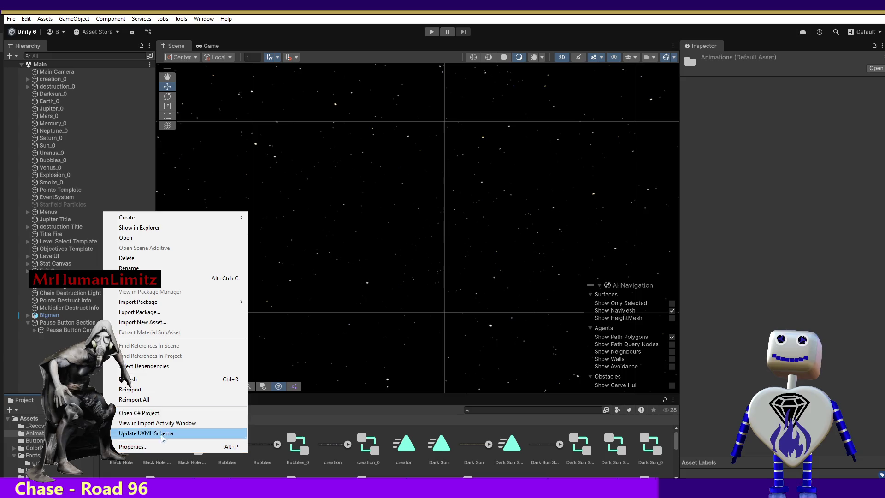
mouse_move(233, 217)
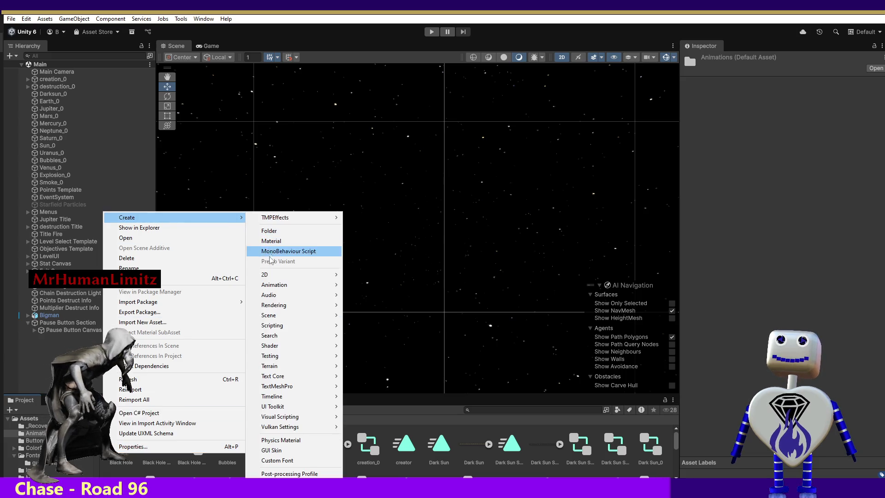
mouse_move(275, 290)
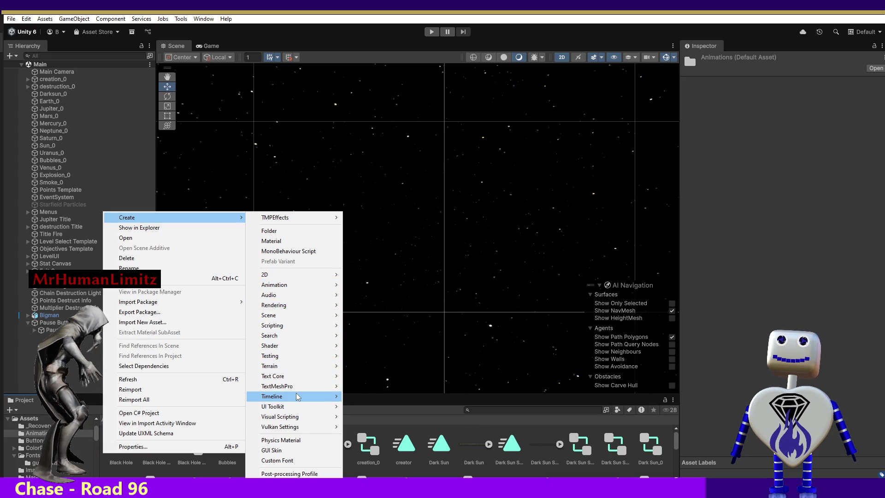
mouse_move(299, 385)
mouse_move(301, 318)
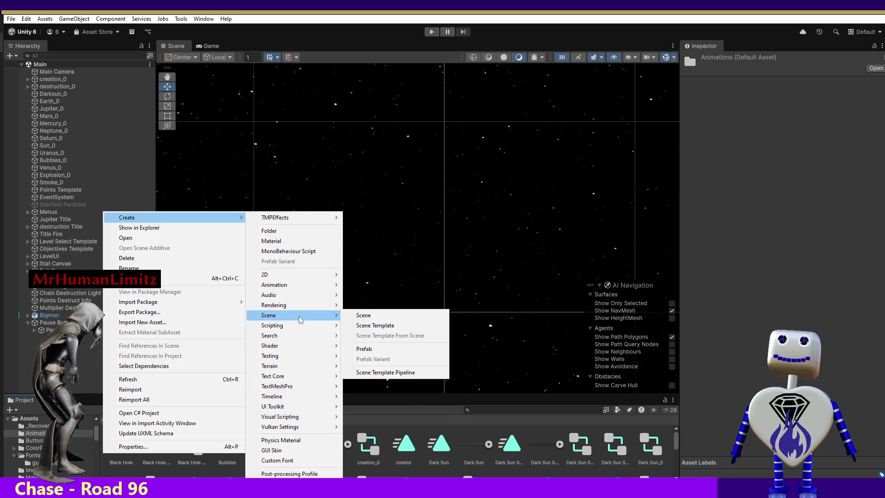
left_click(364, 348)
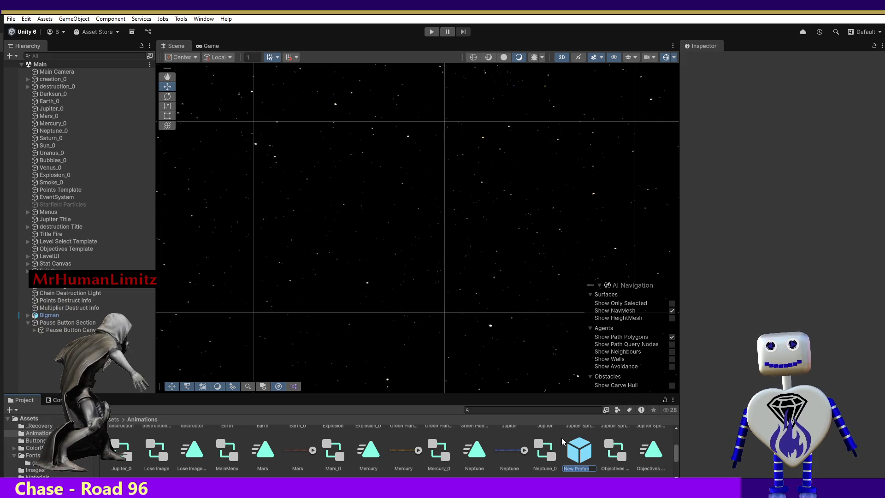
Name the prefab 'creator' and drag an instance of it into the Main scene Hierarchy
type("Creat")
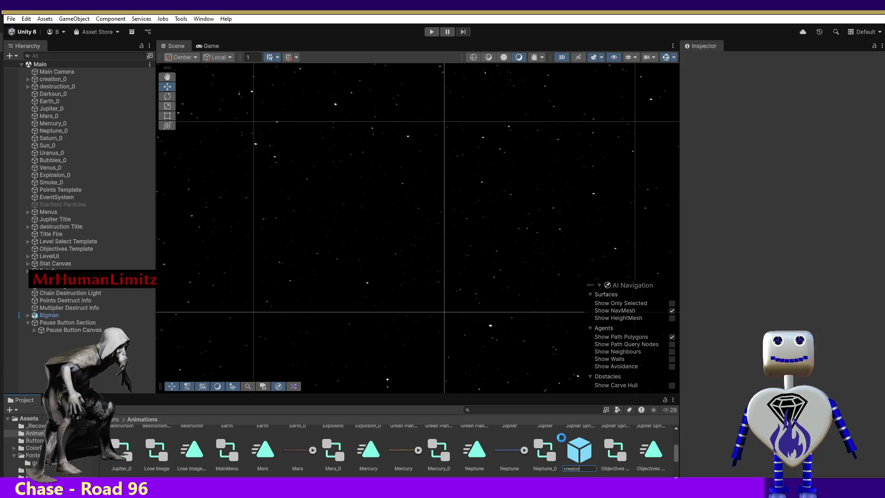
key("Return")
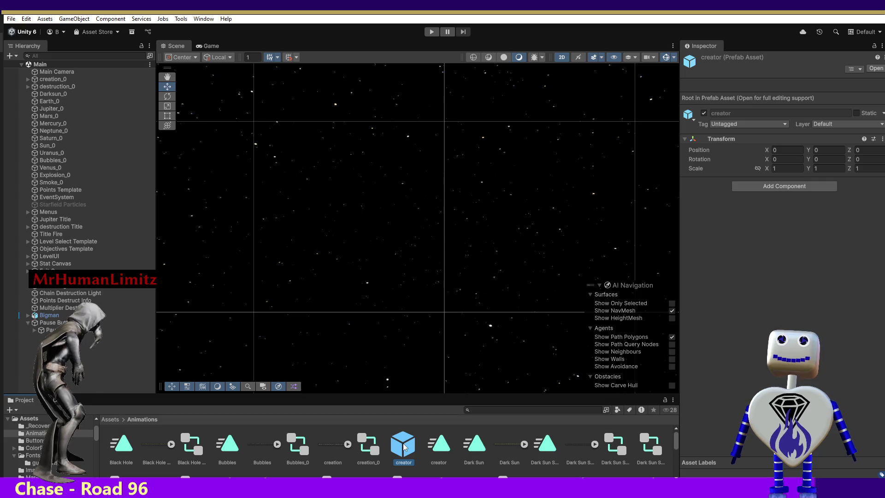
left_click_drag(403, 447, 114, 347)
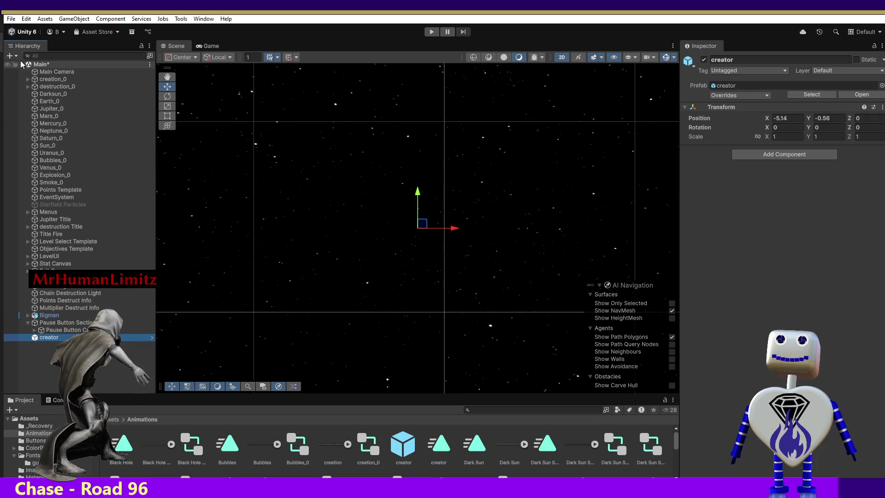
left_click(51, 78)
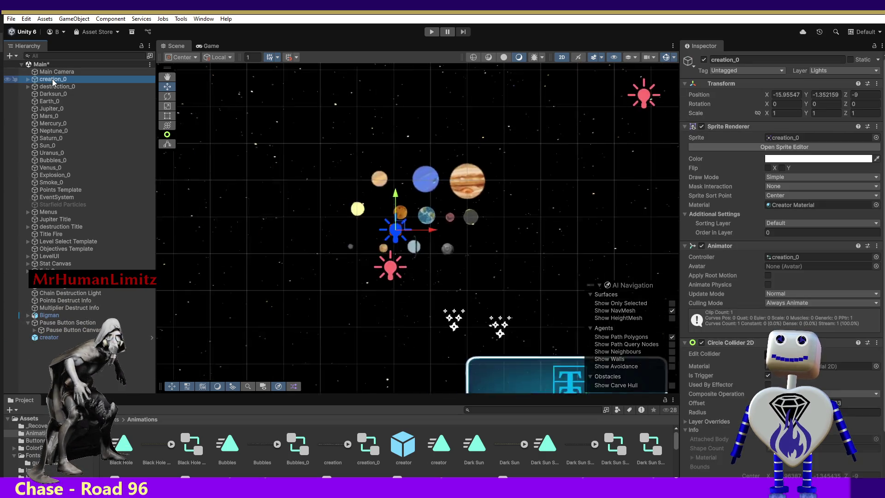
Copy and paste creation_0, parent the resulting creation_0 (1) under creator, and frame creator
right_click(51, 79)
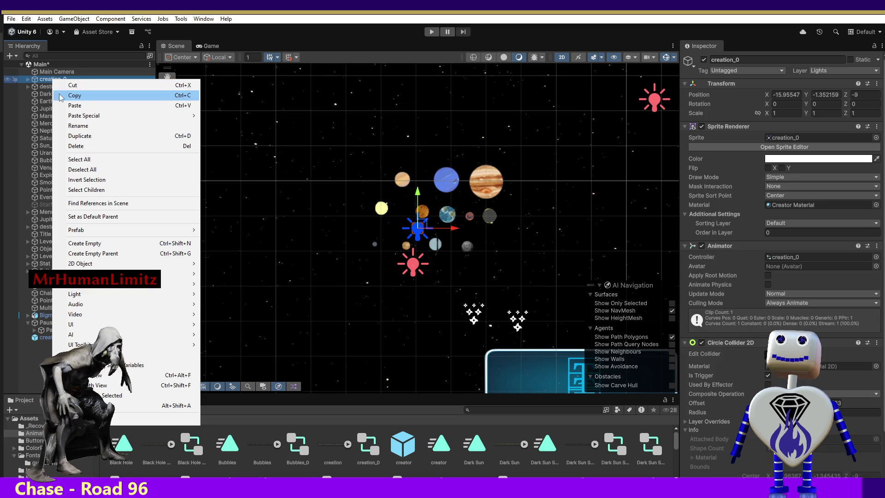
left_click(74, 95)
left_click(48, 338)
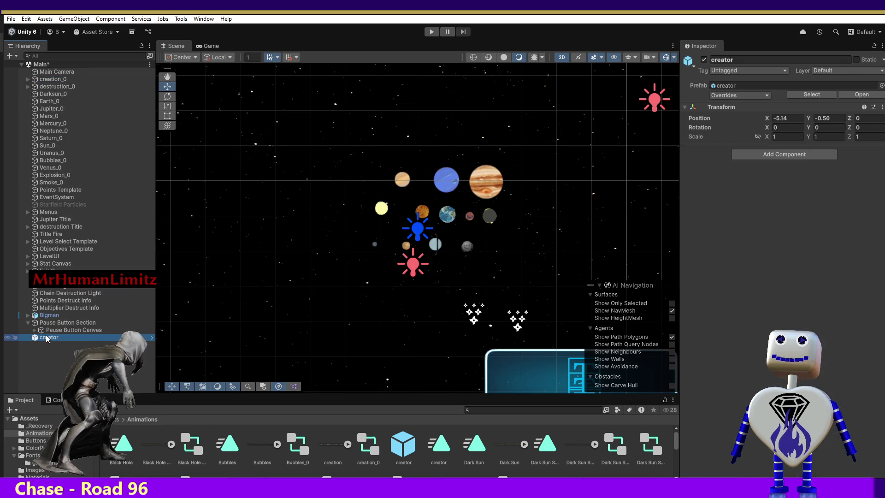
right_click(48, 339)
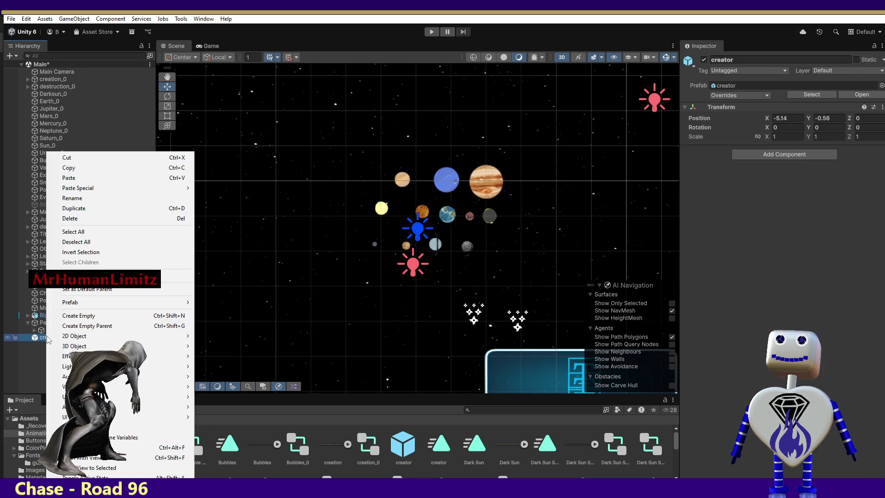
left_click(74, 177)
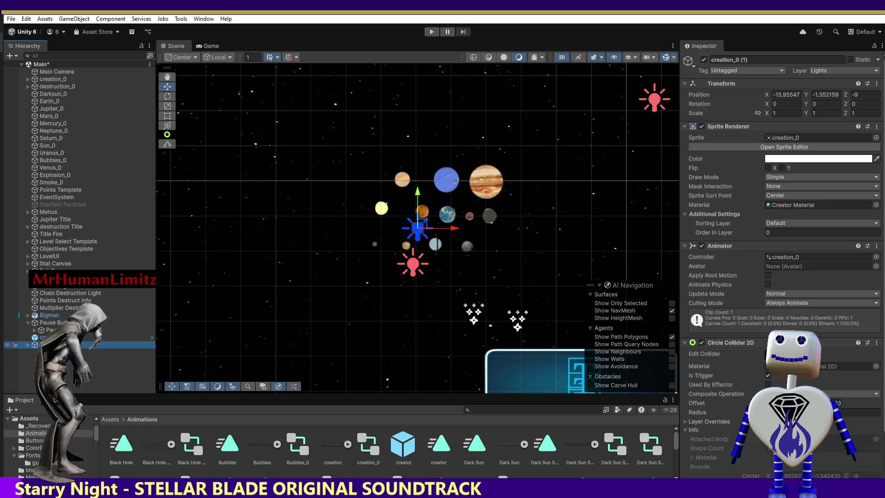
left_click_drag(93, 350, 83, 344)
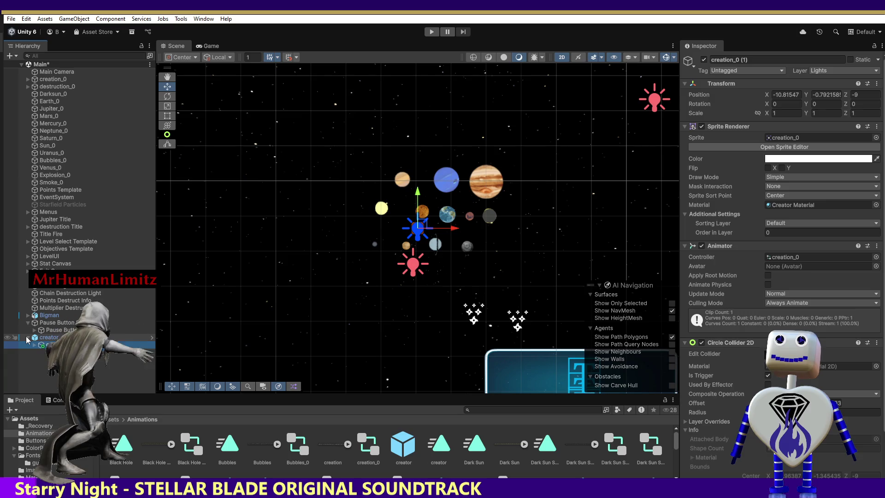
left_click(53, 338)
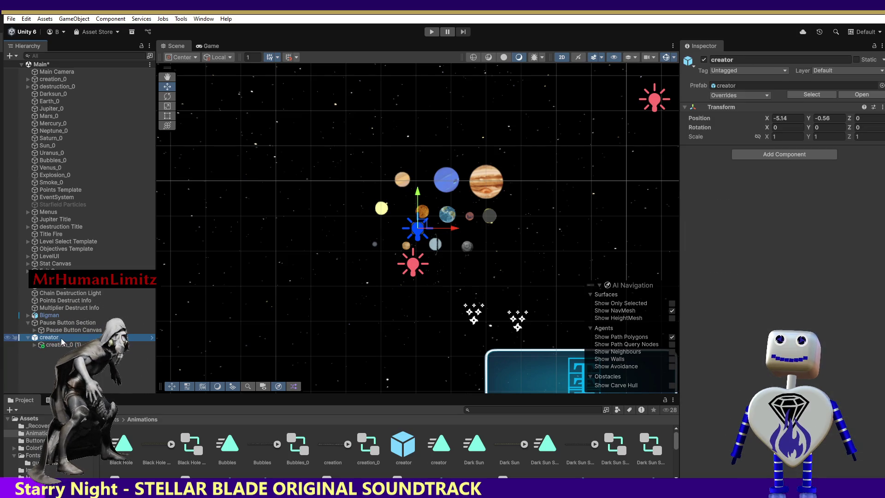
key("f")
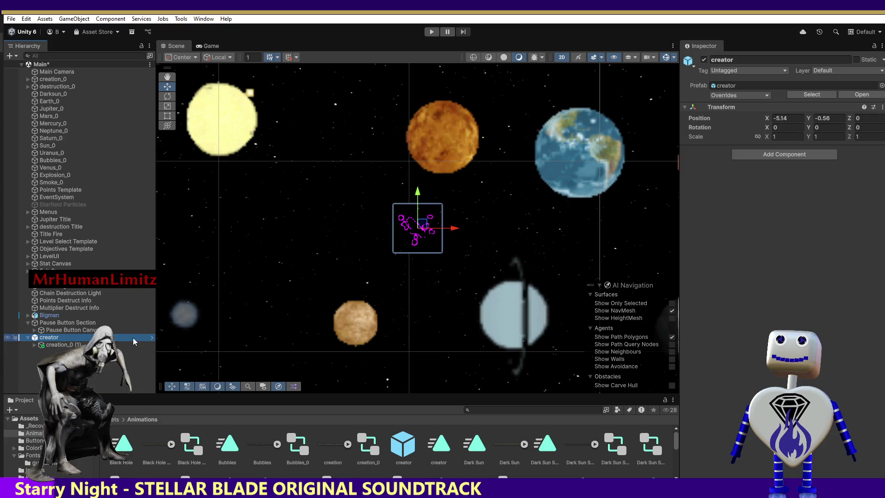
Enter Prefab Mode for creator, select its root, then return to the Main scene
left_click(152, 338)
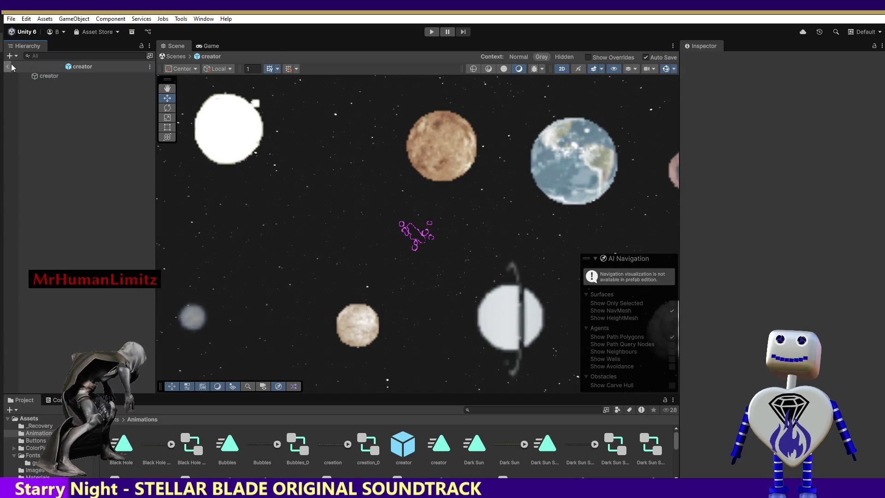
left_click(49, 76)
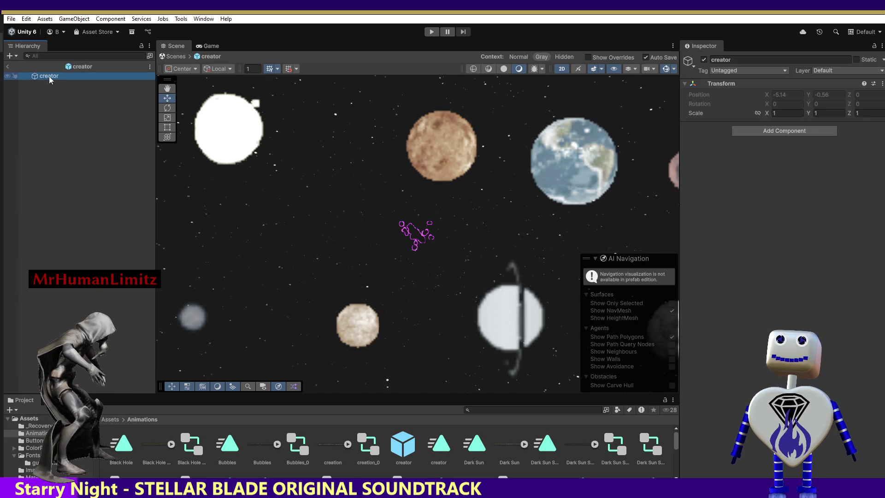
left_click(41, 96)
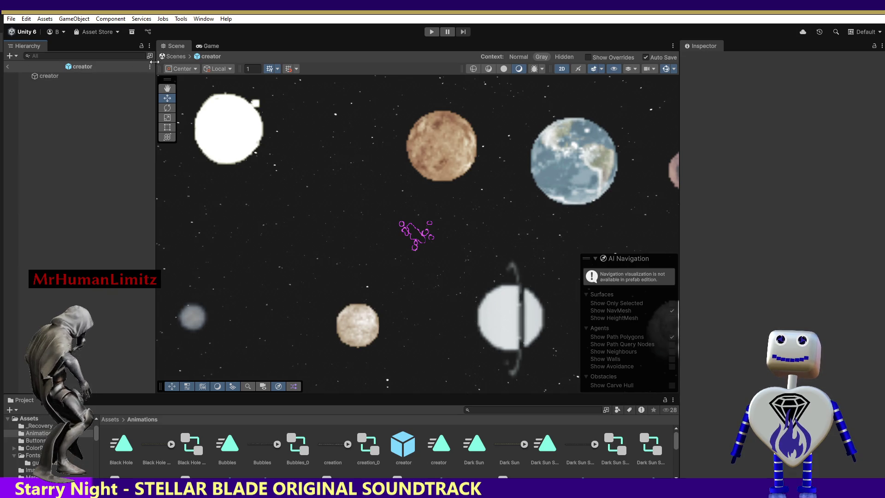
left_click(8, 66)
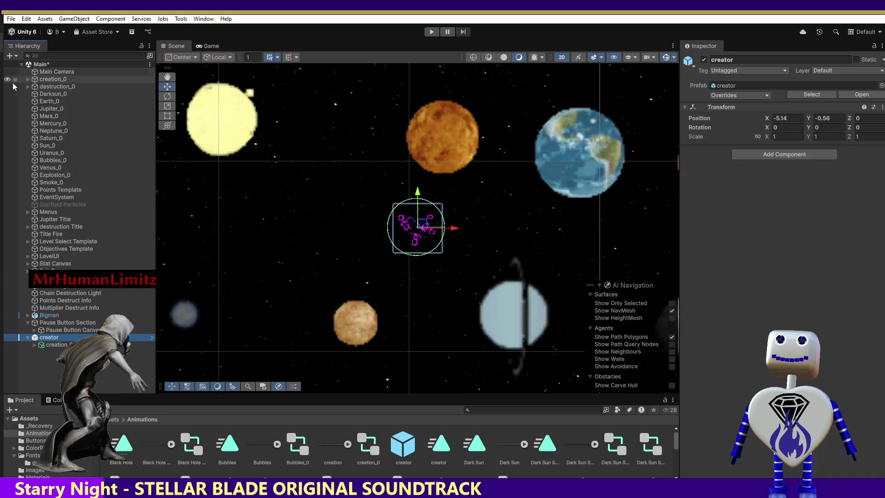
Inspect creation_0 (1) under creator, frame creator in the Scene view, and reopen it in Prefab Mode
left_click(71, 345)
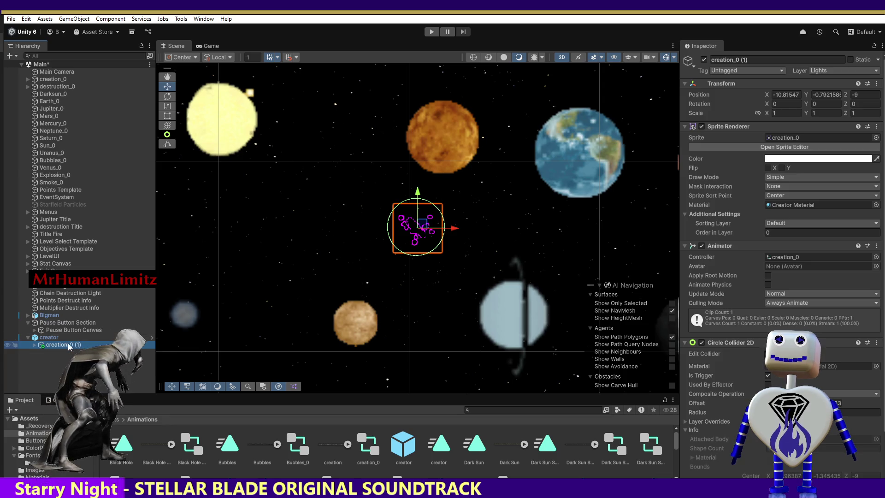
right_click(40, 348)
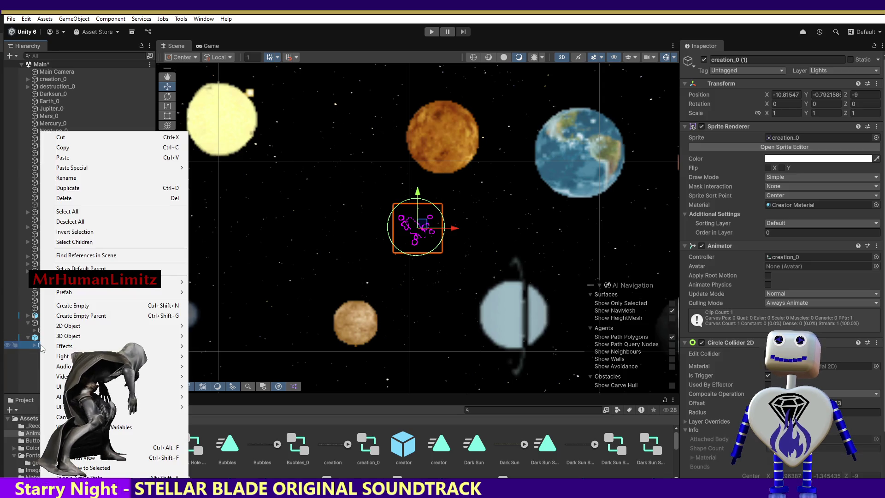
left_click(62, 133)
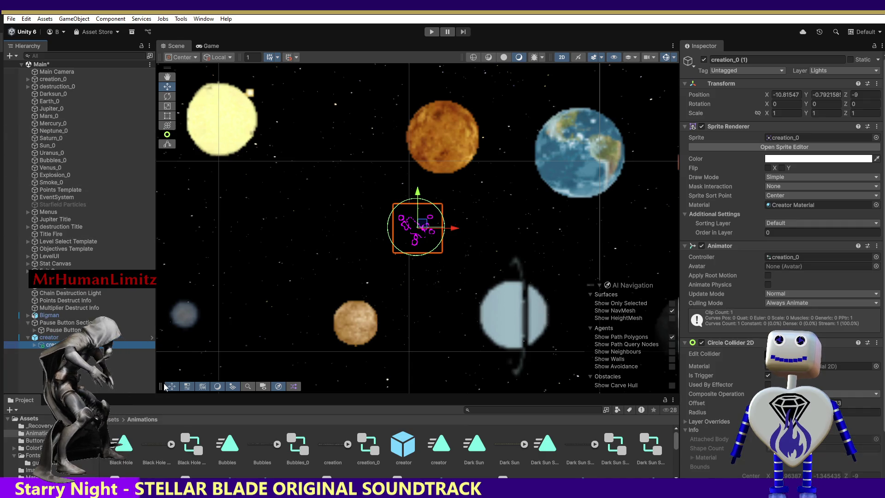
double_click(131, 336)
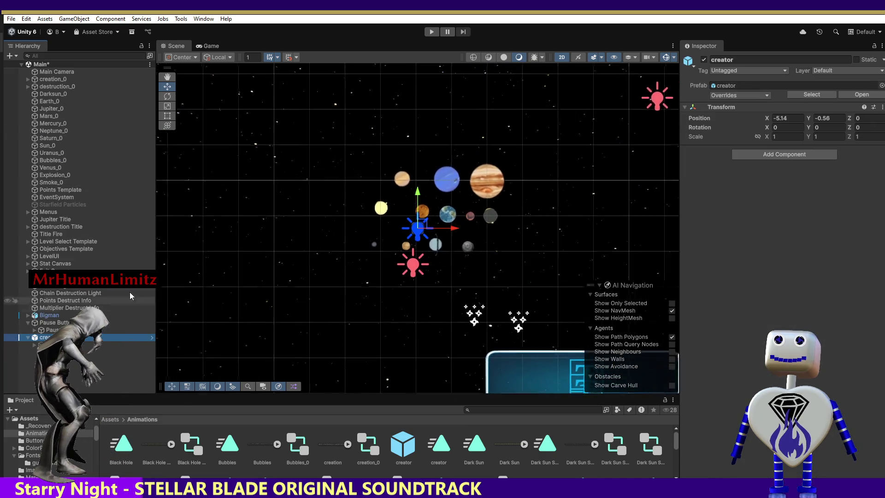
left_click(152, 338)
Select the creator root, then open the creator prefab asset in isolation from the Project window
right_click(72, 132)
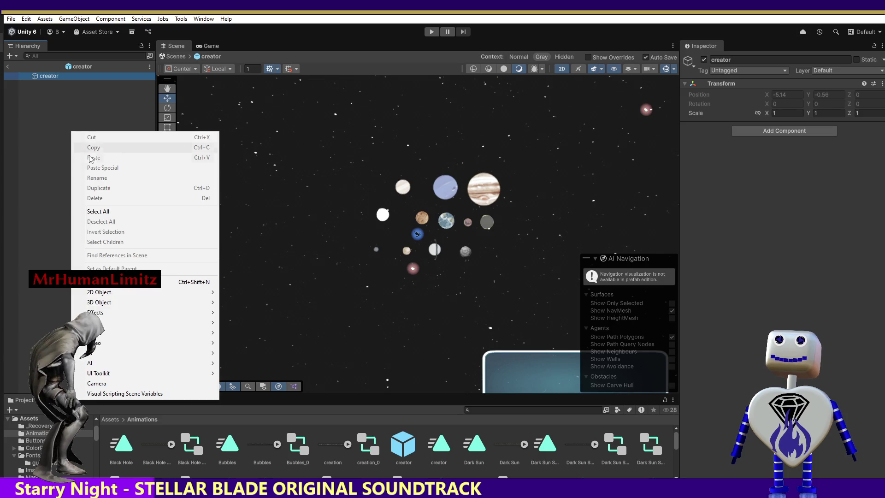
key("Escape")
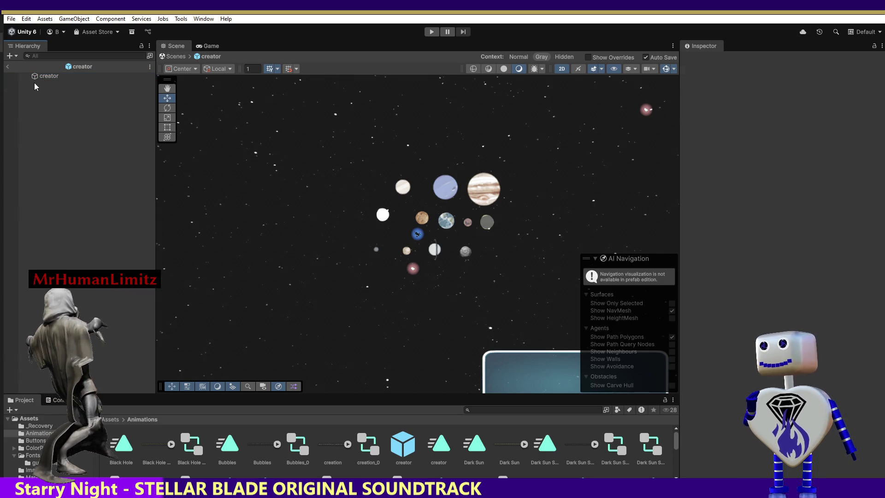
left_click(35, 78)
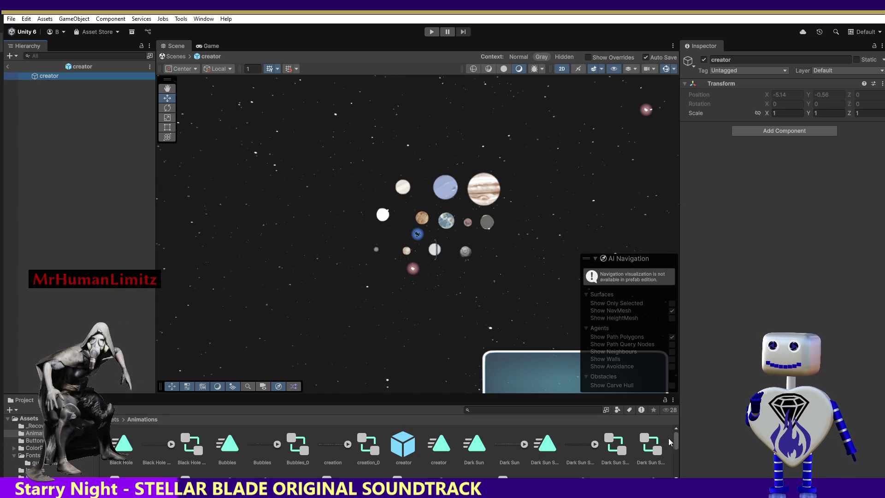
left_click_drag(677, 442, 675, 443)
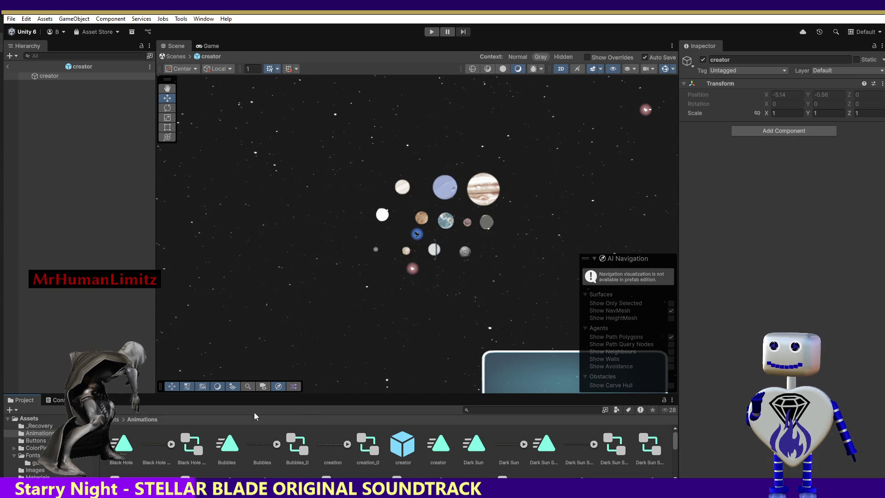
double_click(396, 446)
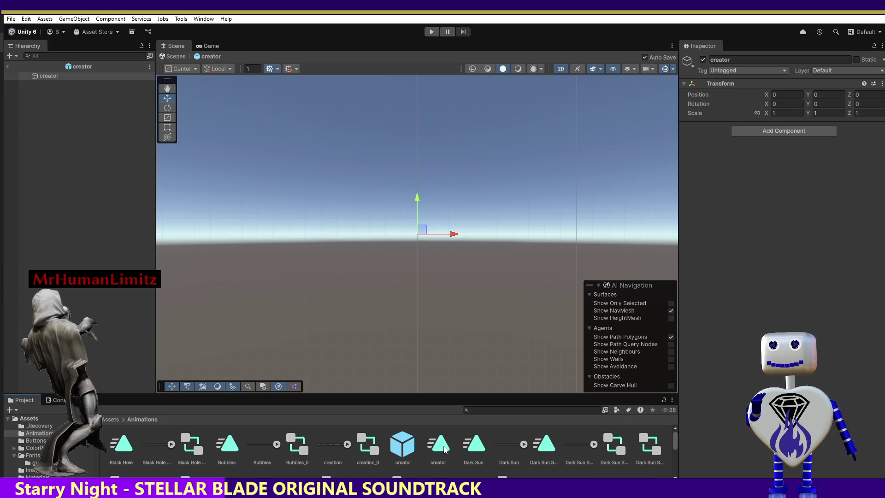
Drop the creation sprite onto creator as child creation_0 (1), then exit back to the Main scene
left_click(338, 442)
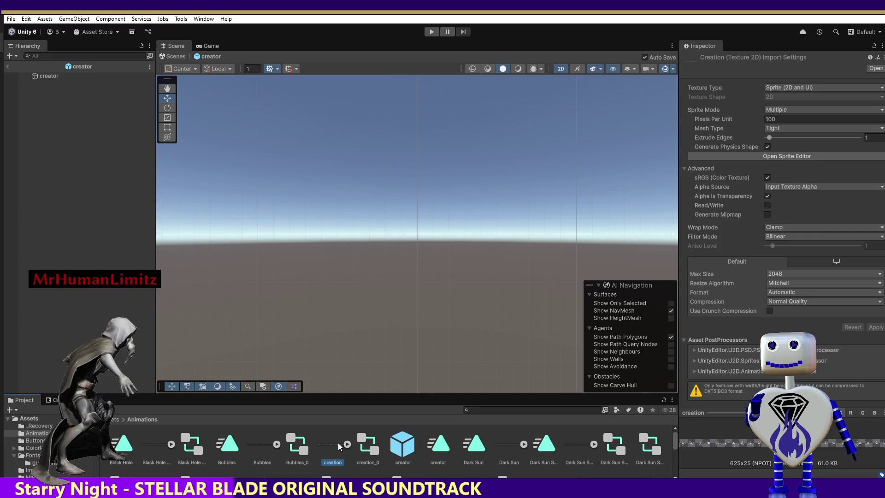
left_click_drag(338, 442, 62, 156)
left_click_drag(48, 79, 49, 83)
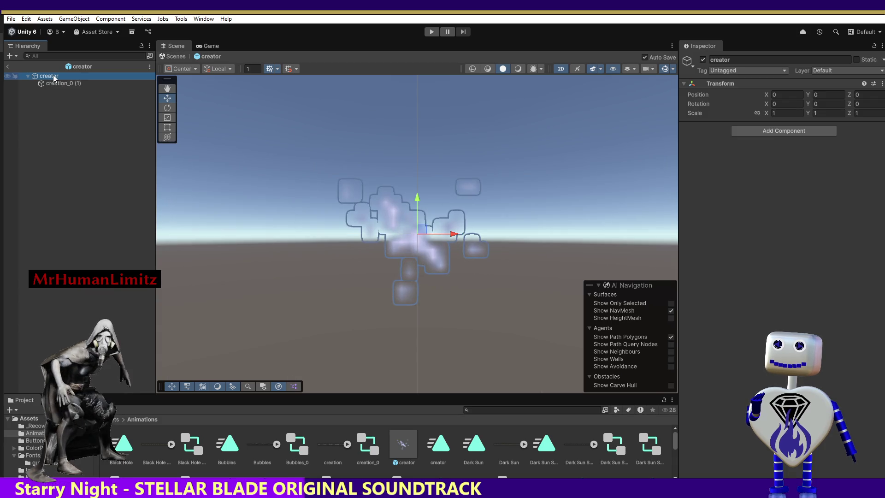
left_click(6, 68)
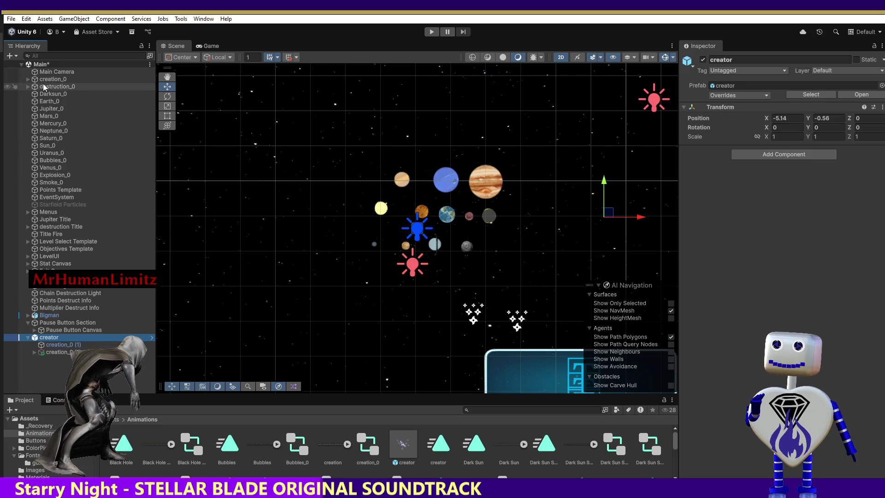
key("Right")
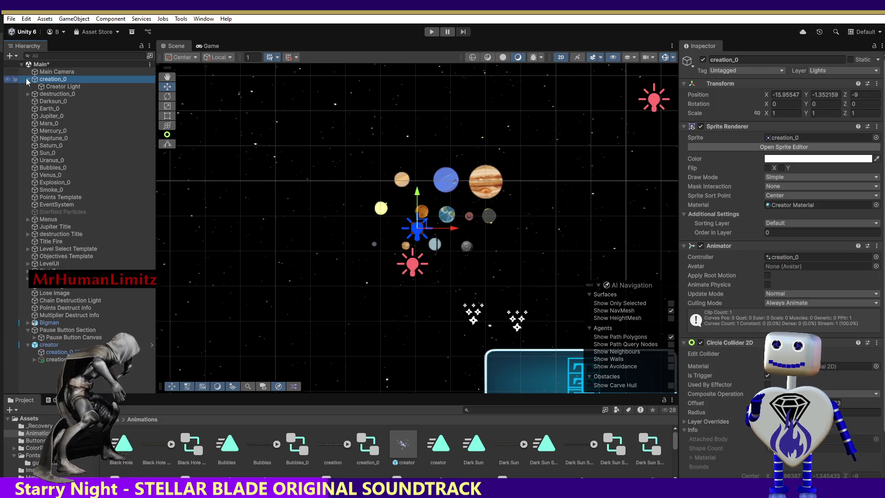
double_click(48, 88)
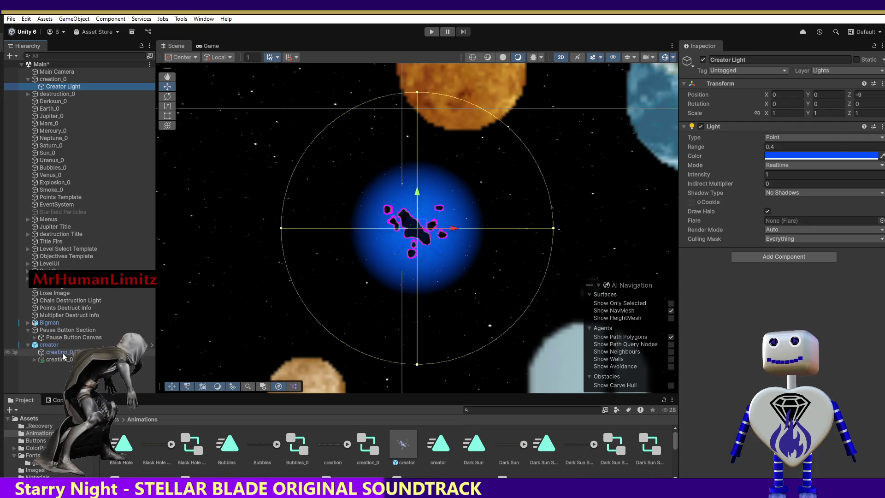
left_click(57, 359)
left_click(259, 145)
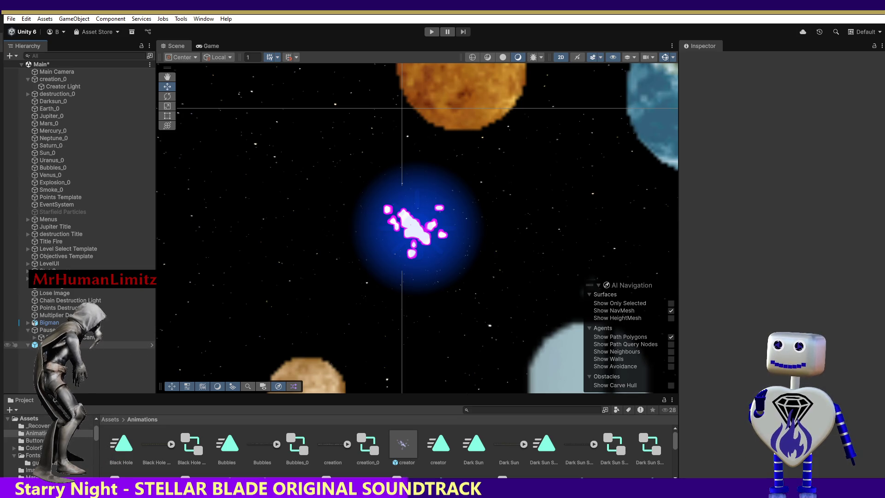
left_click(69, 351)
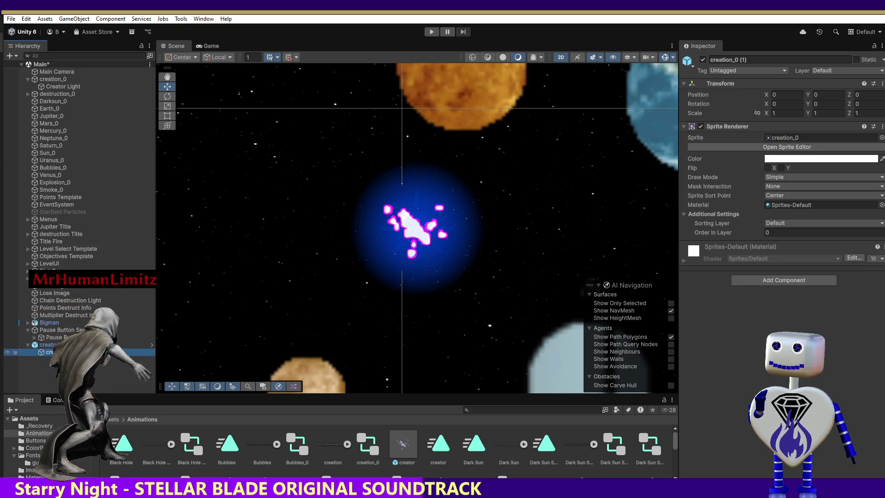
double_click(63, 351)
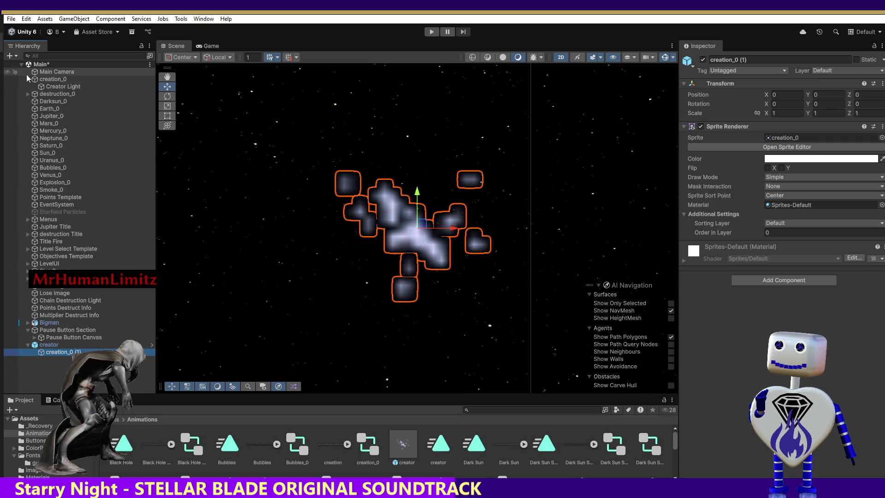
Copy the blue Creator Light, paste it onto creator's creation_0 (1), and reopen the creator prefab
left_click(48, 87)
right_click(50, 91)
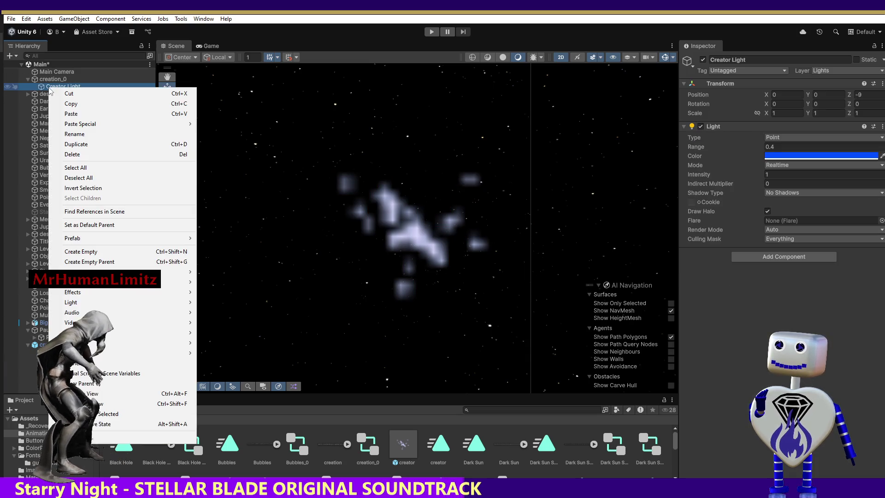
left_click(118, 103)
left_click(82, 351)
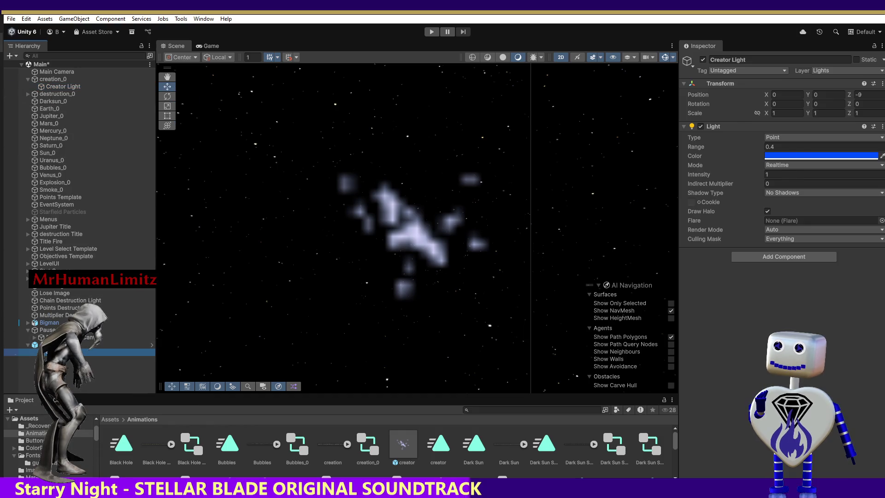
right_click(77, 351)
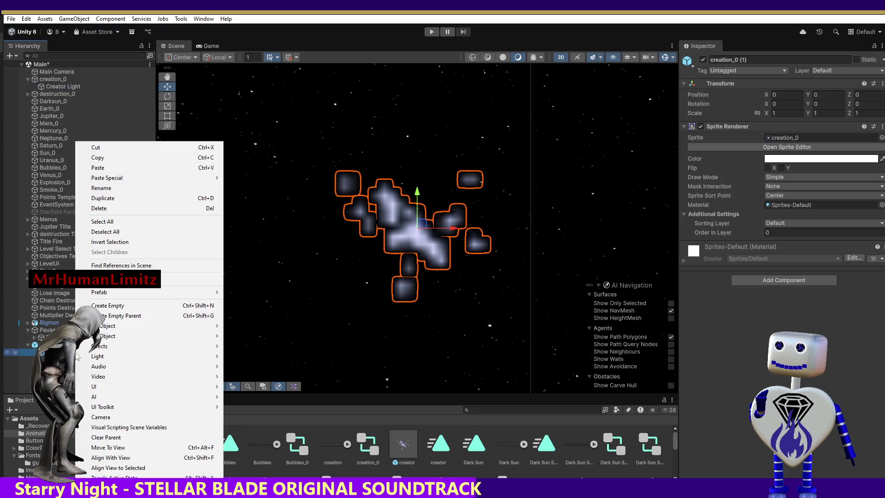
left_click(98, 167)
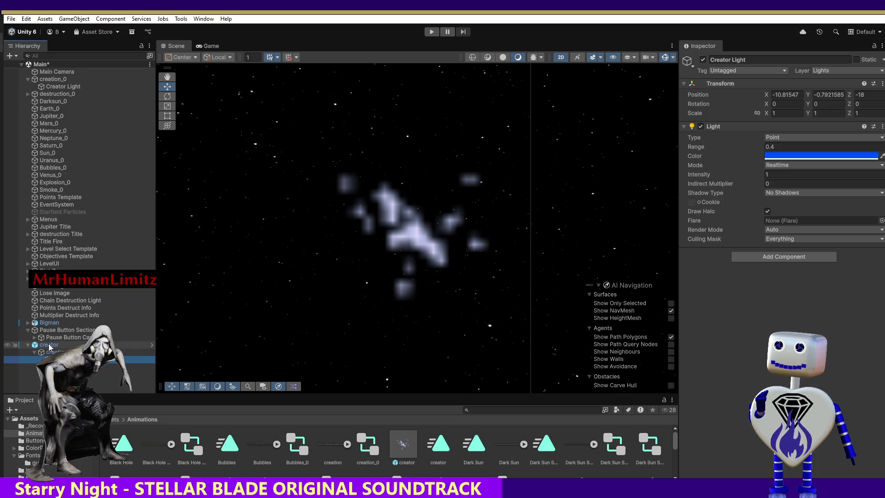
left_click(151, 345)
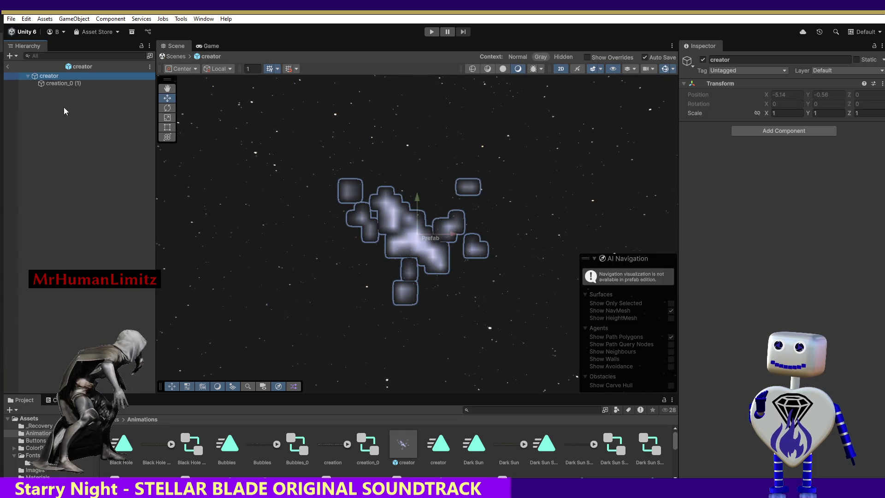
Check the creation_0 (1) child in the creator prefab, then go back to the Main scene
left_click(58, 84)
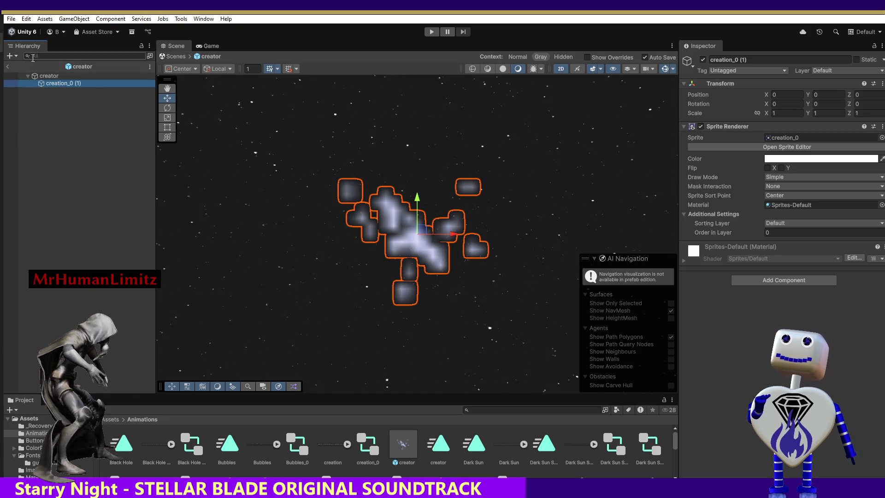
left_click(7, 66)
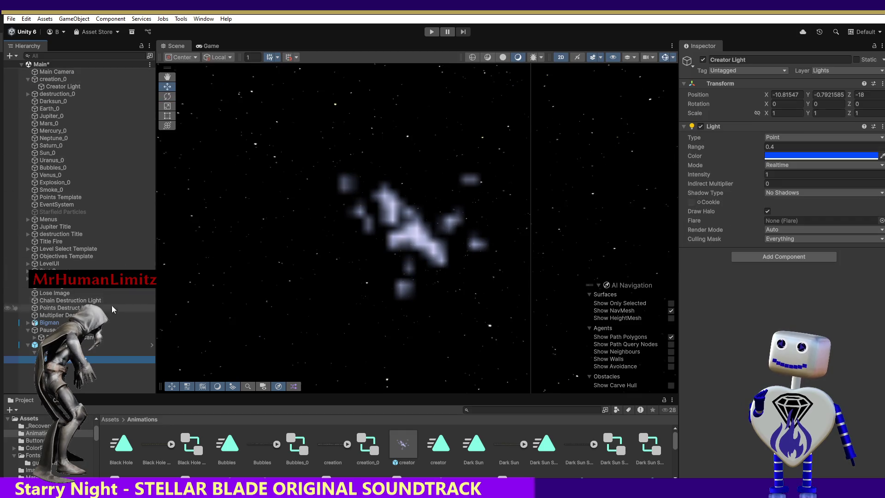